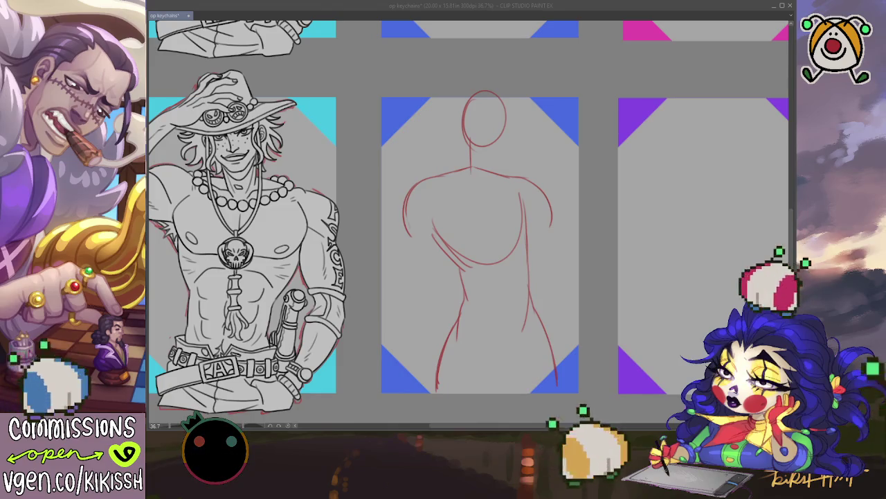
Sketch an arm line beside the torso and the right shoulder joint in red pencil.
{"action": "key", "text": "alt+Tab"}
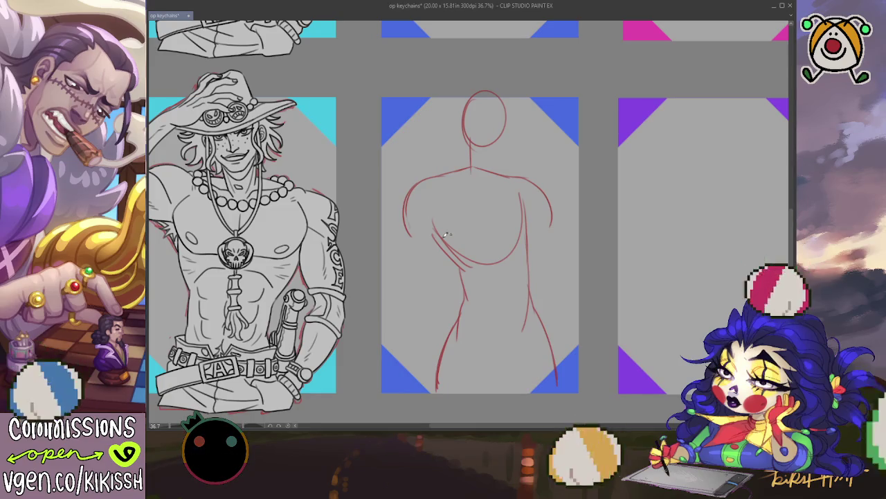
{"action": "mouse_move", "coordinate": [423, 202]}
{"action": "left_mouse_down"}
{"action": "mouse_move", "coordinate": [429, 207]}
{"action": "mouse_move", "coordinate": [402, 276]}
{"action": "mouse_move", "coordinate": [426, 362]}
{"action": "left_mouse_up"}
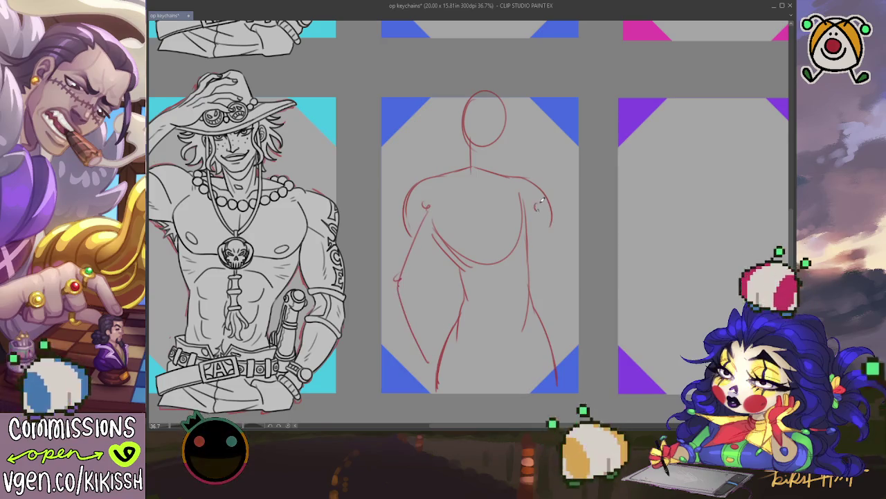
{"action": "left_click_drag", "start_coordinate": [535, 204], "coordinate": [538, 209]}
{"action": "left_click_drag", "start_coordinate": [537, 216], "coordinate": [539, 237]}
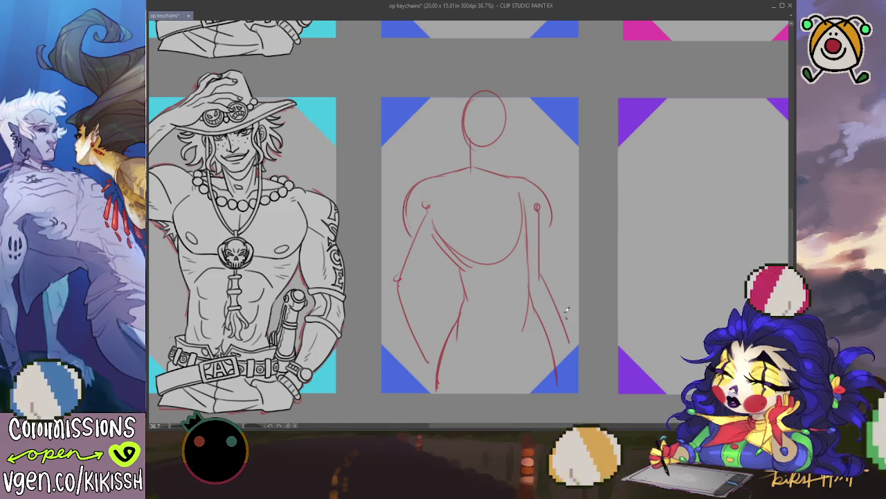
{"action": "left_click_drag", "start_coordinate": [540, 278], "coordinate": [540, 239]}
Redo the right shoulder joint with a shorter right arm line.
{"action": "key", "text": "ctrl+z"}
{"action": "key", "text": "ctrl+z"}
{"action": "left_click_drag", "start_coordinate": [530, 202], "coordinate": [586, 338]}
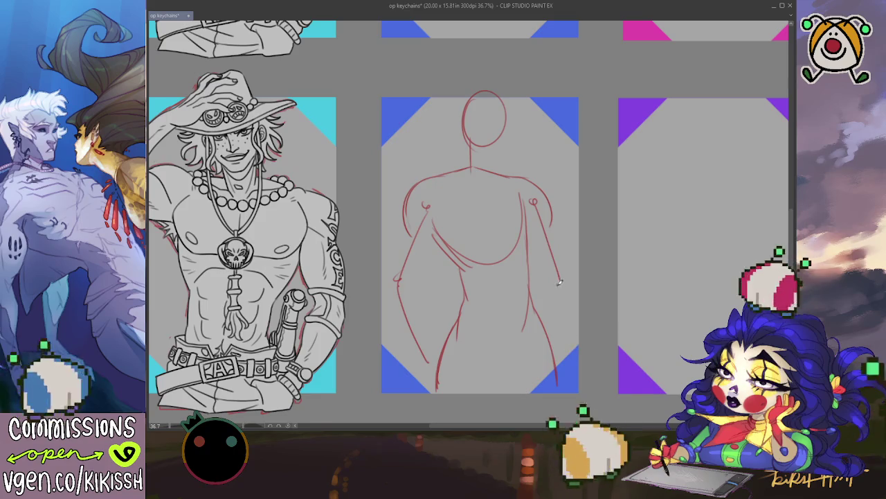
{"action": "key", "text": "ctrl+z"}
{"action": "key", "text": "ctrl+z"}
{"action": "mouse_move", "coordinate": [536, 204]}
{"action": "left_mouse_down"}
{"action": "mouse_move", "coordinate": [544, 256]}
{"action": "mouse_move", "coordinate": [581, 329]}
{"action": "left_mouse_up"}
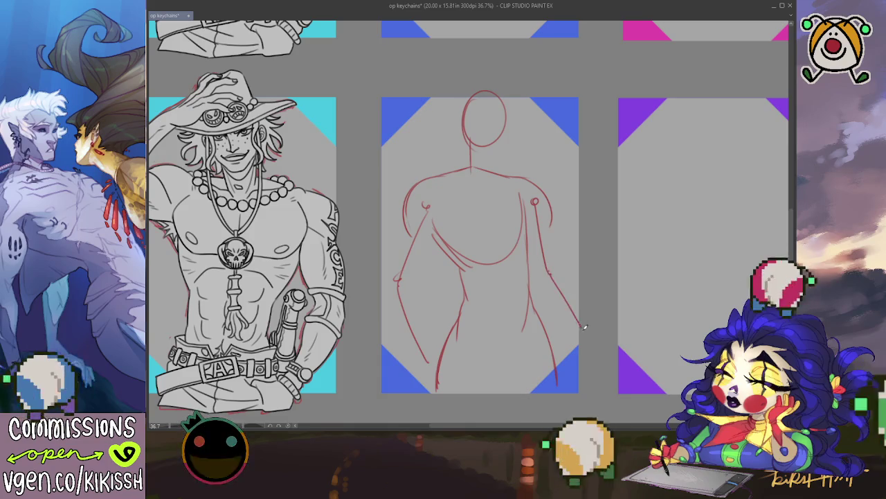
Rough in the left arm's outline, redrawing it slightly lower.
{"action": "mouse_move", "coordinate": [394, 290]}
{"action": "left_mouse_down"}
{"action": "mouse_move", "coordinate": [408, 331]}
{"action": "mouse_move", "coordinate": [419, 285]}
{"action": "left_mouse_up"}
{"action": "key", "text": "ctrl+z"}
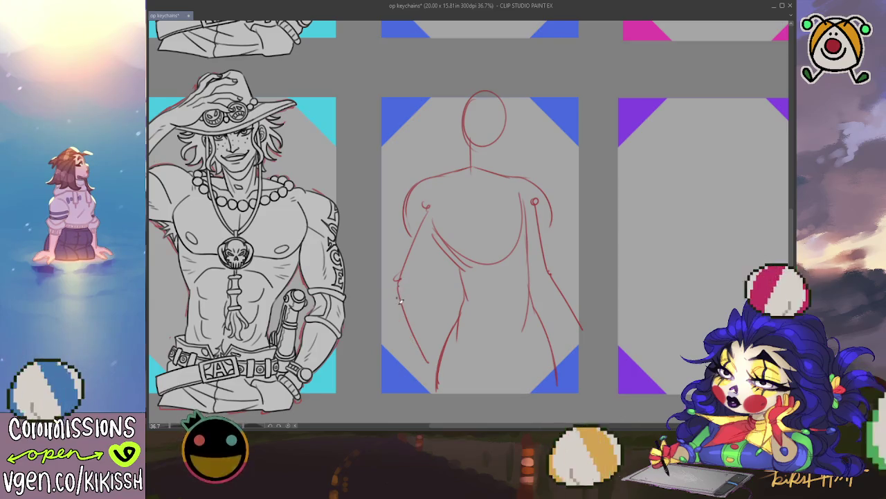
{"action": "mouse_move", "coordinate": [403, 331]}
{"action": "left_mouse_down"}
{"action": "mouse_move", "coordinate": [414, 279]}
{"action": "mouse_move", "coordinate": [426, 326]}
{"action": "left_mouse_up"}
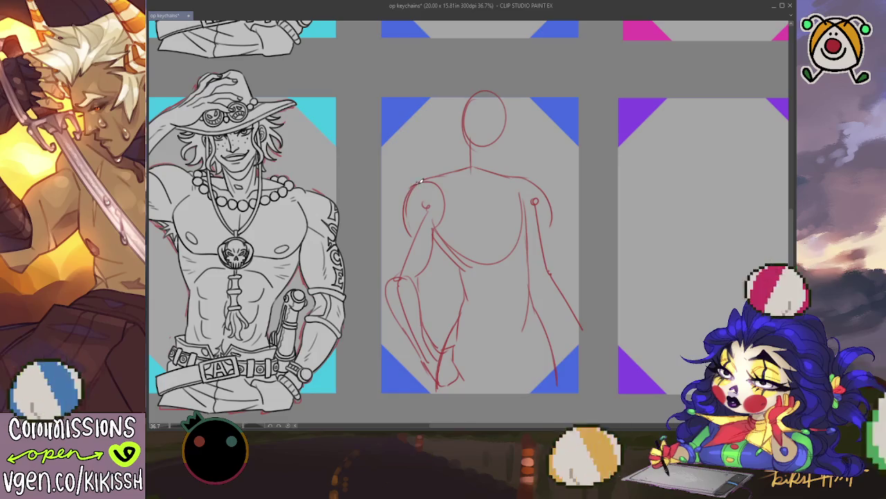
Draw a rounded curve around the left shoulder down toward the upper arm.
{"action": "left_click_drag", "start_coordinate": [419, 181], "coordinate": [389, 272]}
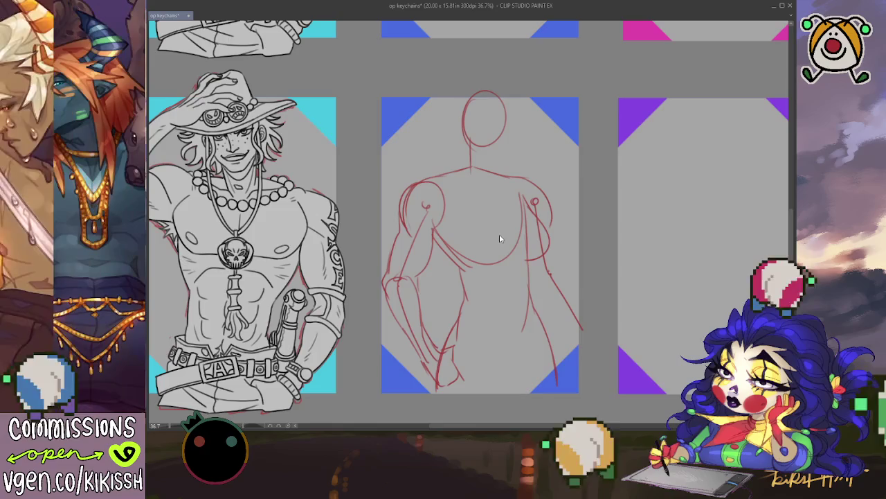
Undo the curve drawn on the right shoulder.
{"action": "key", "text": "ctrl+z"}
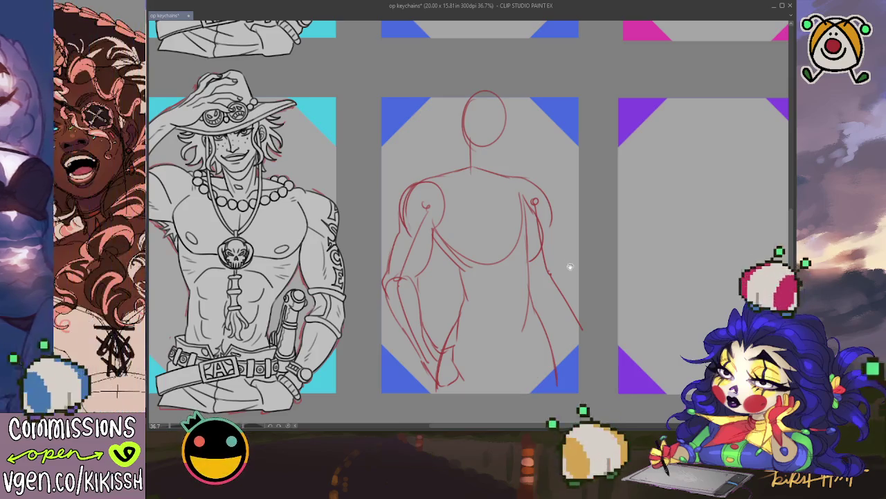
Save the file and sketch the right shoulder and arm contours down to the forearm.
{"action": "left_click_drag", "start_coordinate": [569, 265], "coordinate": [572, 261]}
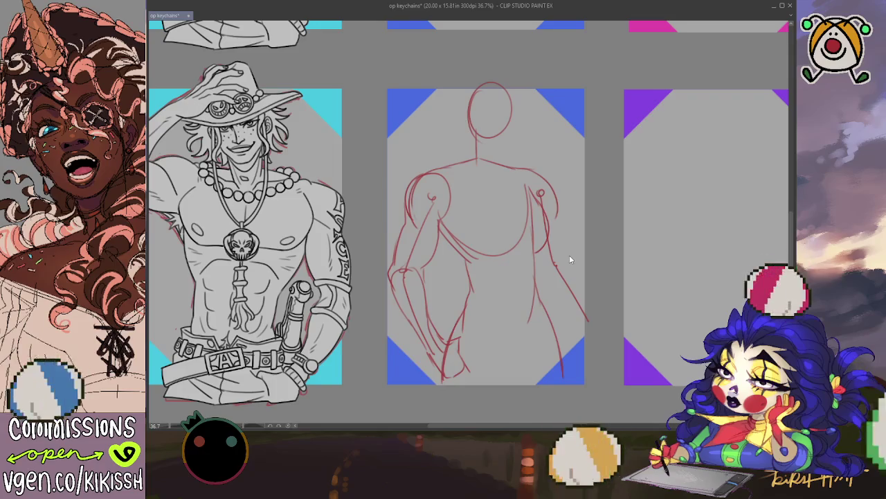
{"action": "key", "text": "ctrl+s"}
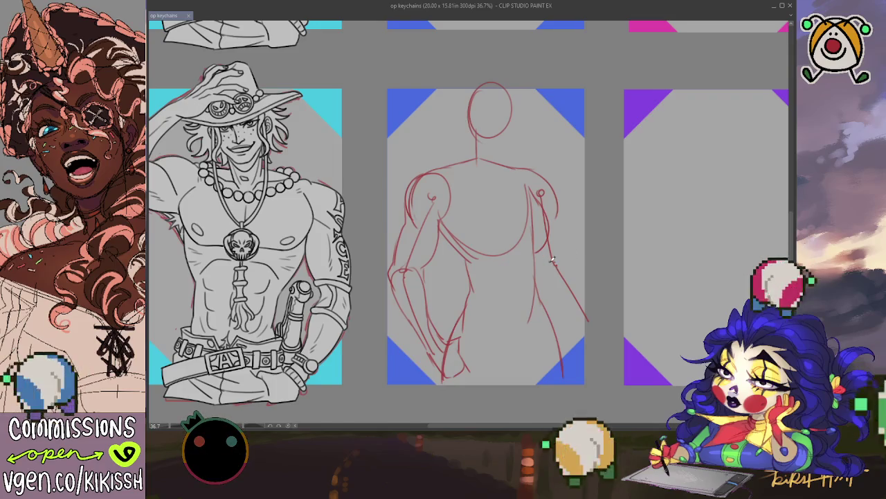
{"action": "left_click_drag", "start_coordinate": [550, 266], "coordinate": [558, 284]}
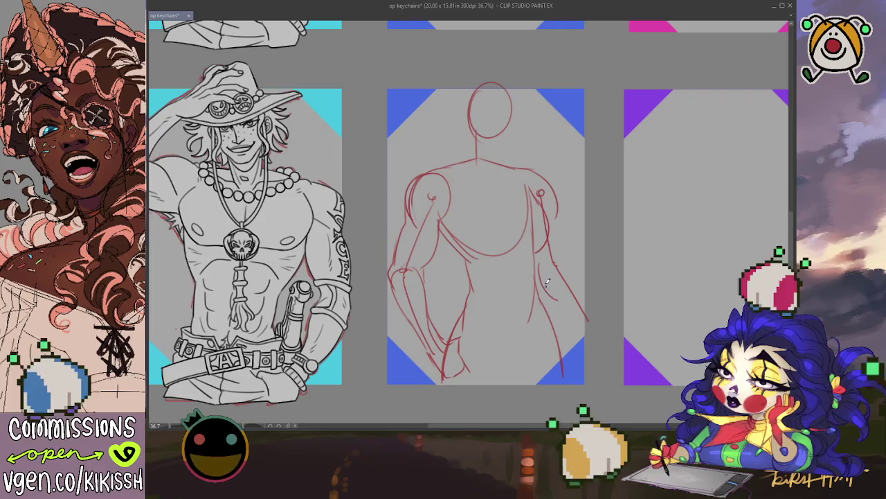
{"action": "left_click_drag", "start_coordinate": [559, 299], "coordinate": [585, 326]}
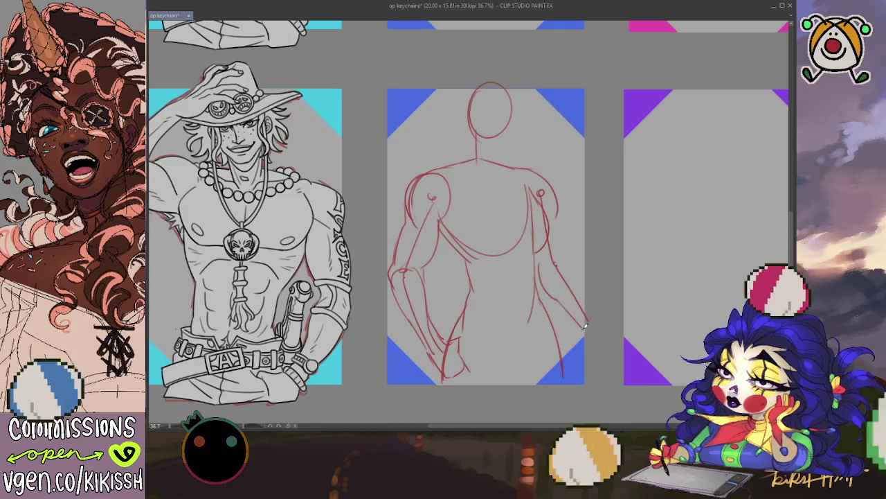
{"action": "mouse_move", "coordinate": [541, 277]}
{"action": "left_mouse_down"}
{"action": "mouse_move", "coordinate": [554, 258]}
{"action": "mouse_move", "coordinate": [601, 322]}
{"action": "left_mouse_up"}
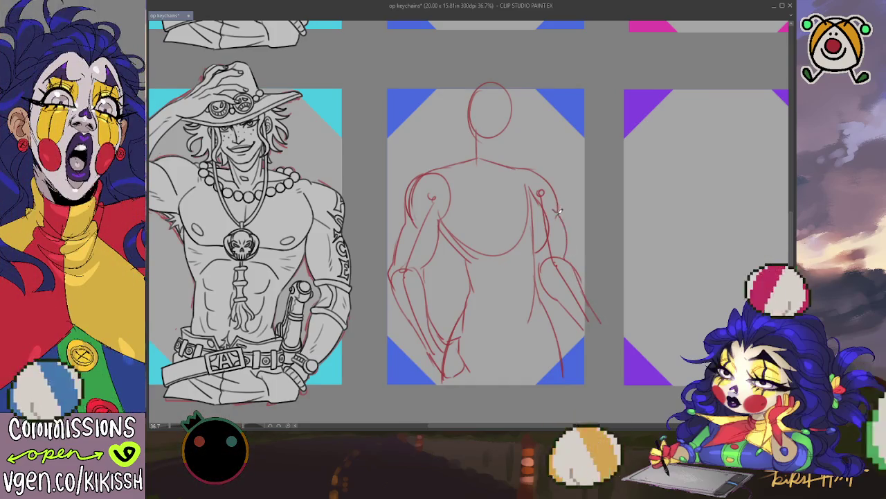
{"action": "left_click_drag", "start_coordinate": [530, 167], "coordinate": [558, 207]}
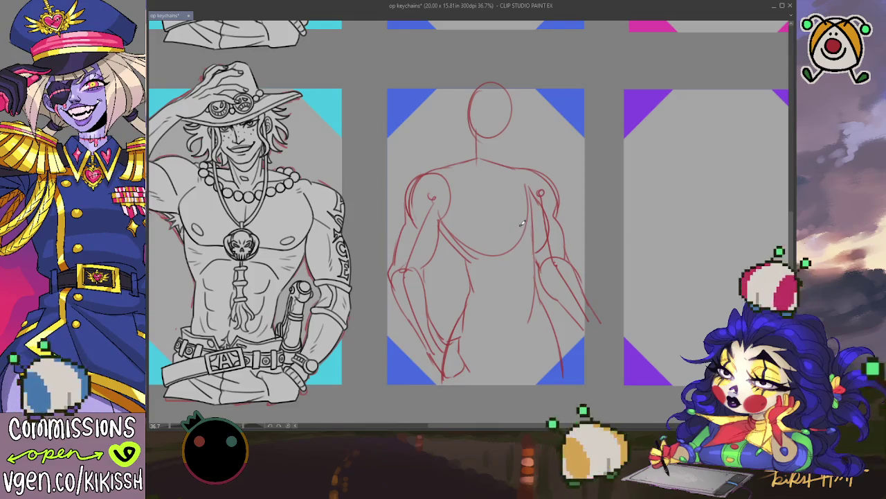
Draw the neck below the head circle, linking it to the shoulders.
{"action": "scroll", "coordinate": [522, 223], "scroll_direction": "up", "scroll_amount": 5}
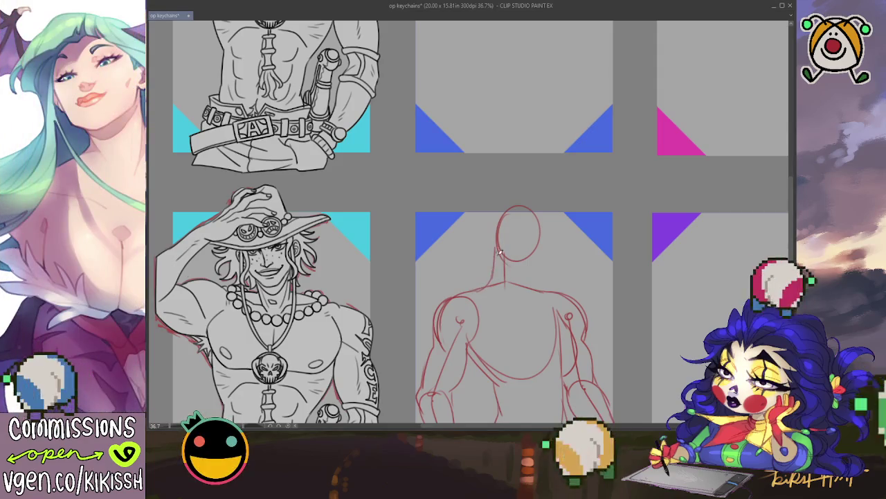
{"action": "mouse_move", "coordinate": [498, 246]}
{"action": "left_mouse_down"}
{"action": "mouse_move", "coordinate": [495, 283]}
{"action": "mouse_move", "coordinate": [525, 287]}
{"action": "mouse_move", "coordinate": [528, 220]}
{"action": "mouse_move", "coordinate": [546, 234]}
{"action": "left_mouse_up"}
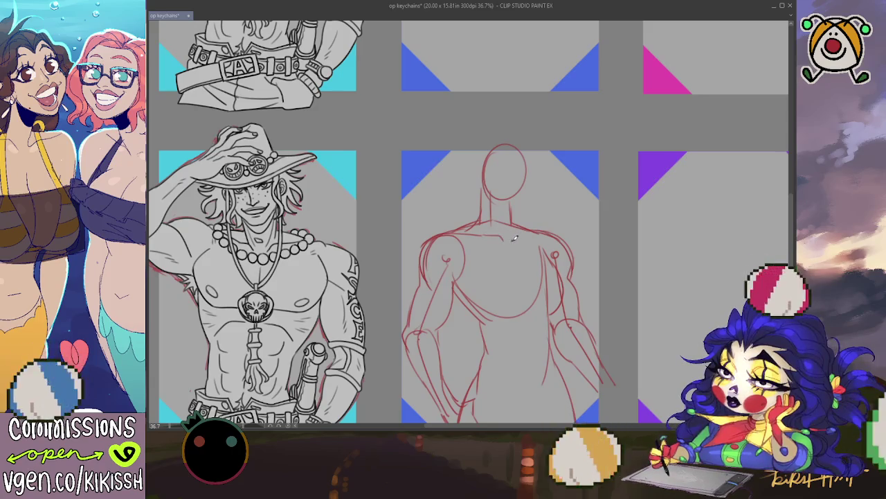
{"action": "scroll", "coordinate": [552, 234], "scroll_direction": "down", "scroll_amount": 2}
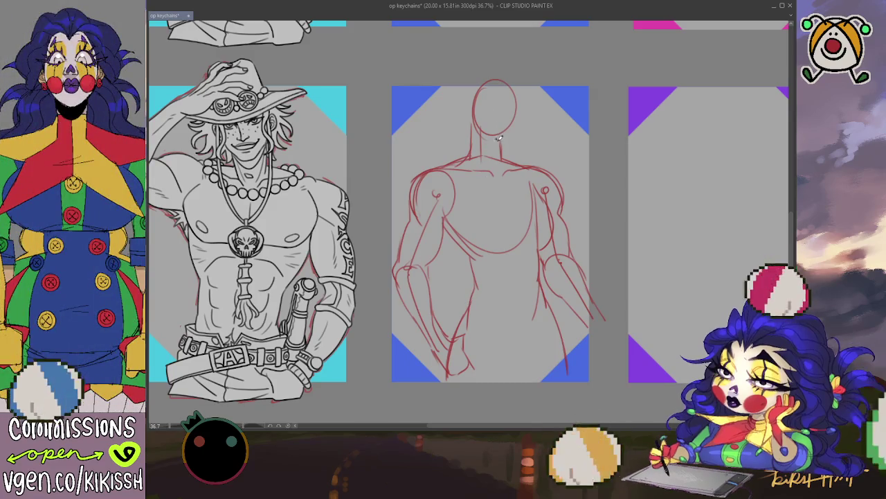
Sketch two curved horns rising from the head, undoing stray strokes along the way.
{"action": "mouse_move", "coordinate": [473, 88]}
{"action": "left_mouse_down"}
{"action": "mouse_move", "coordinate": [509, 72]}
{"action": "mouse_move", "coordinate": [522, 104]}
{"action": "left_mouse_up"}
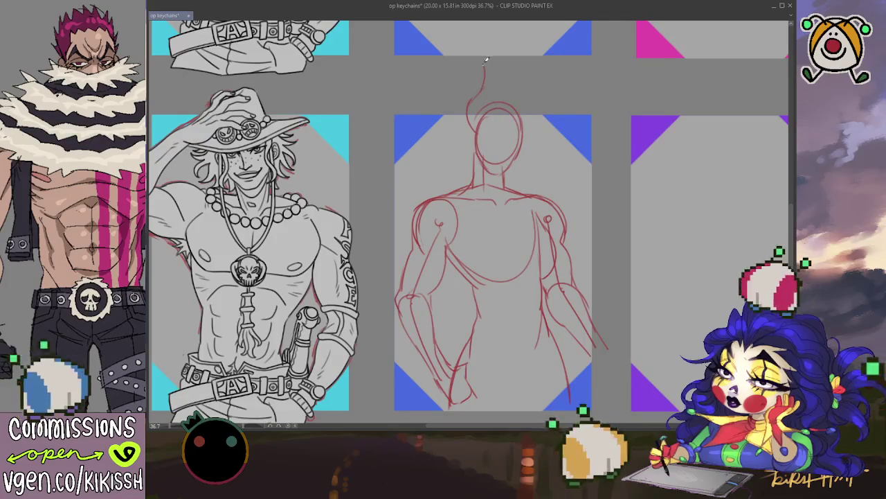
{"action": "key", "text": "ctrl+z"}
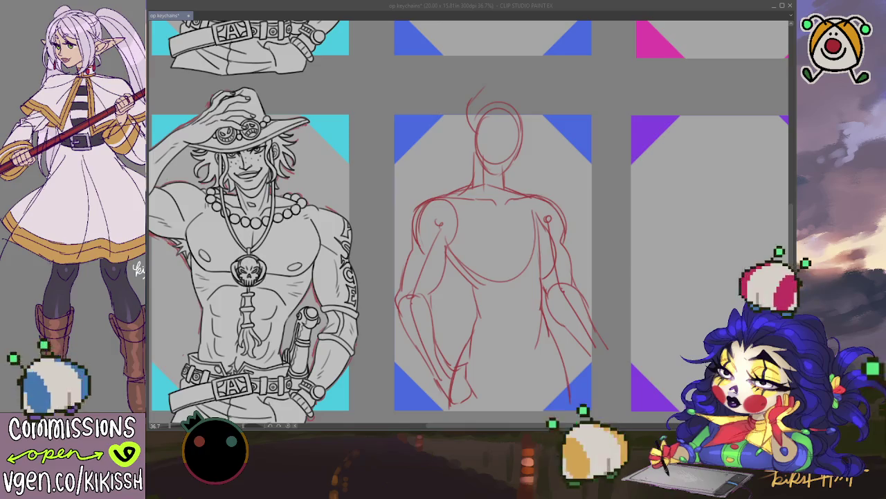
{"action": "left_click", "coordinate": [480, 134]}
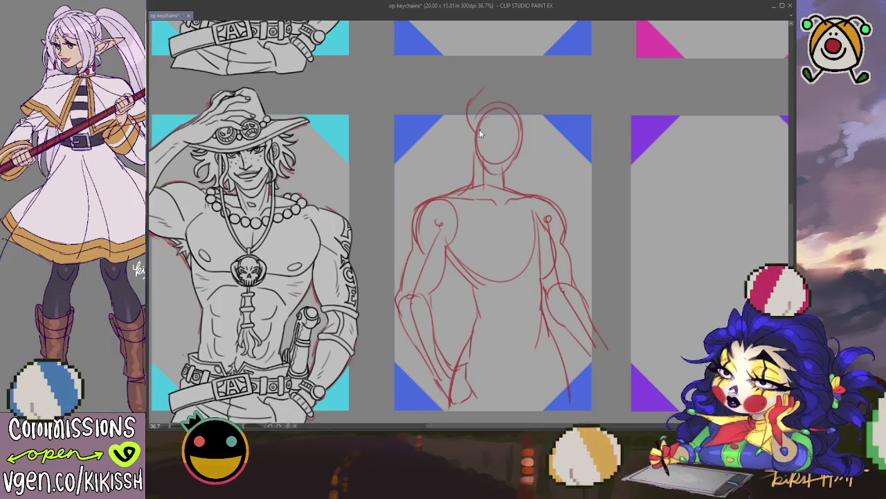
{"action": "key", "text": "ctrl+z"}
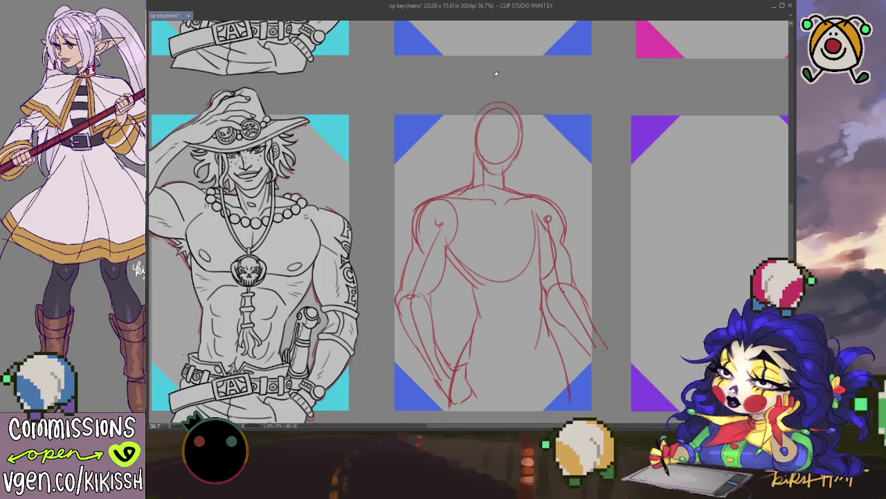
{"action": "mouse_move", "coordinate": [473, 111]}
{"action": "left_mouse_down"}
{"action": "mouse_move", "coordinate": [478, 129]}
{"action": "mouse_move", "coordinate": [468, 140]}
{"action": "mouse_move", "coordinate": [461, 93]}
{"action": "mouse_move", "coordinate": [481, 89]}
{"action": "left_mouse_up"}
{"action": "key", "text": "ctrl+z"}
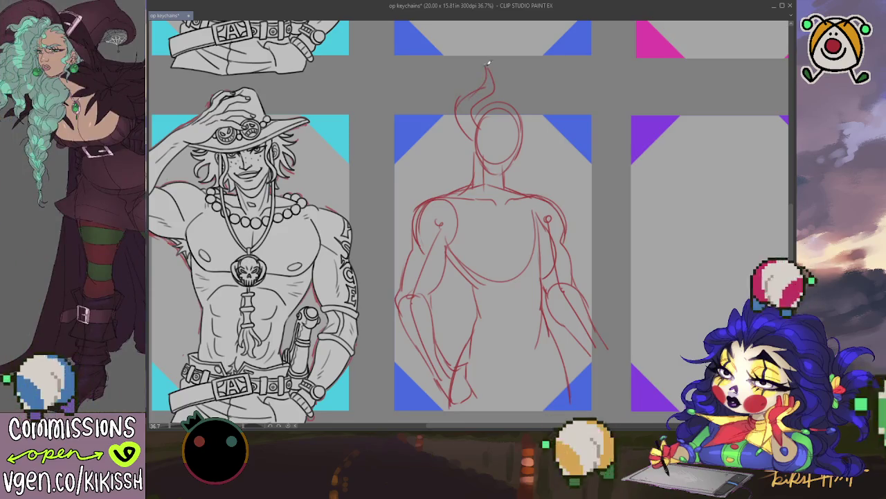
{"action": "left_click_drag", "start_coordinate": [534, 136], "coordinate": [534, 106]}
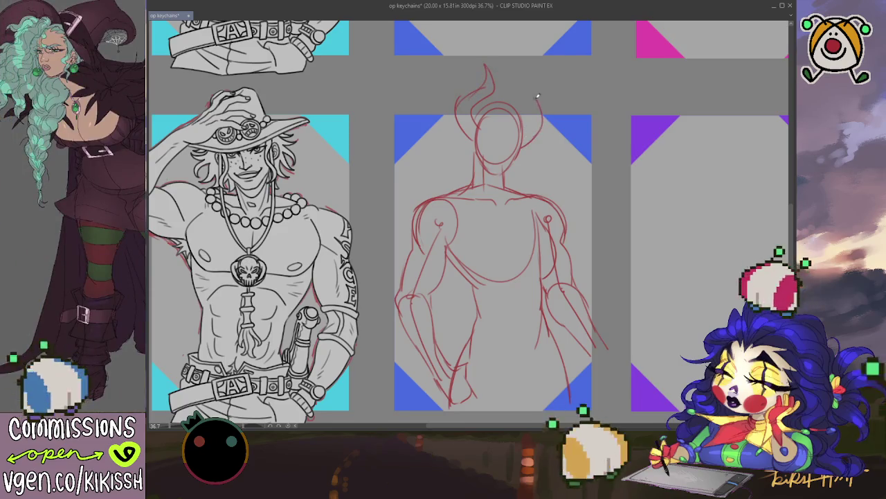
{"action": "left_click_drag", "start_coordinate": [537, 67], "coordinate": [523, 101]}
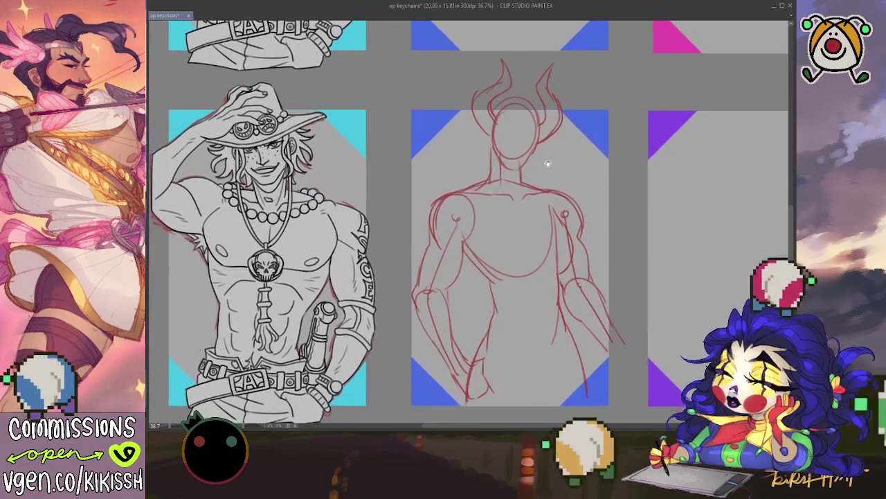
{"action": "left_click_drag", "start_coordinate": [523, 154], "coordinate": [572, 301]}
{"action": "scroll", "coordinate": [572, 301], "scroll_direction": "up", "scroll_amount": 2}
{"action": "scroll", "coordinate": [561, 316], "scroll_direction": "up", "scroll_amount": 1}
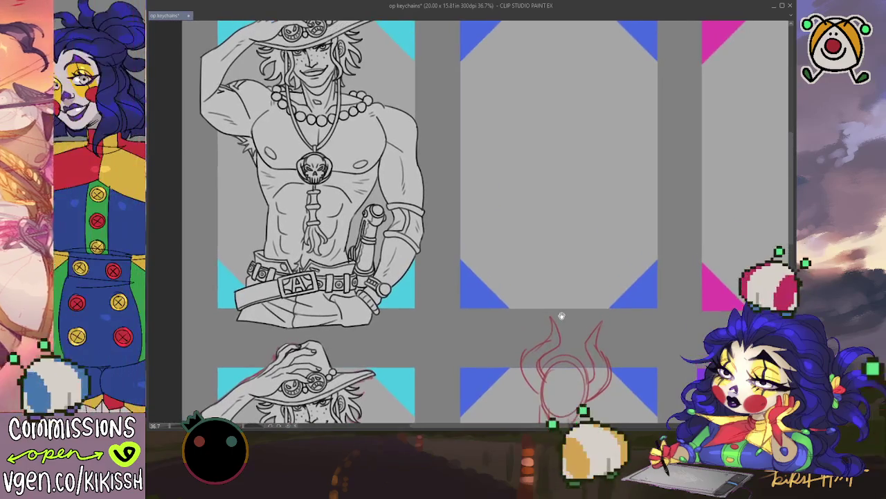
{"action": "scroll", "coordinate": [559, 346], "scroll_direction": "up", "scroll_amount": 3}
{"action": "left_click_drag", "start_coordinate": [560, 373], "coordinate": [531, 269]}
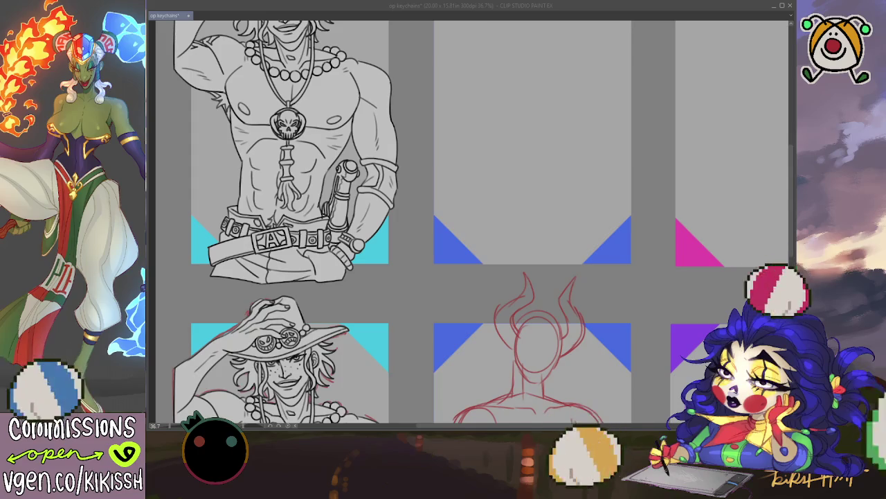
{"action": "scroll", "coordinate": [645, 263], "scroll_direction": "down", "scroll_amount": 1}
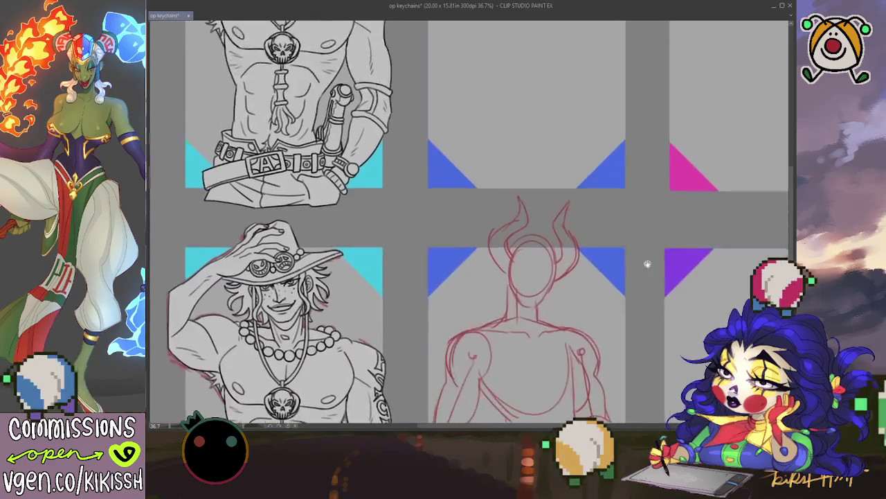
{"action": "scroll", "coordinate": [641, 233], "scroll_direction": "down", "scroll_amount": 1}
{"action": "scroll", "coordinate": [644, 171], "scroll_direction": "down", "scroll_amount": 1}
{"action": "left_click_drag", "start_coordinate": [644, 171], "coordinate": [643, 176]}
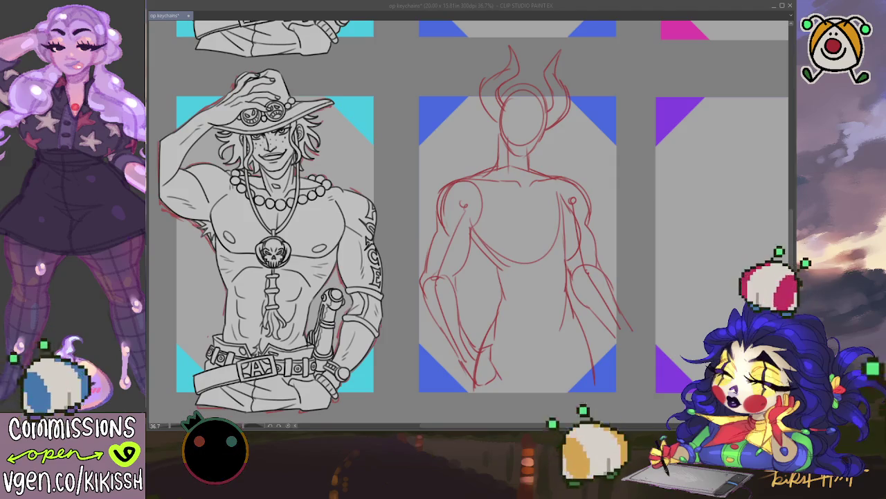
Sketch hair down the figure's left side plus lines for the lower body and right leg.
{"action": "left_click", "coordinate": [524, 83]}
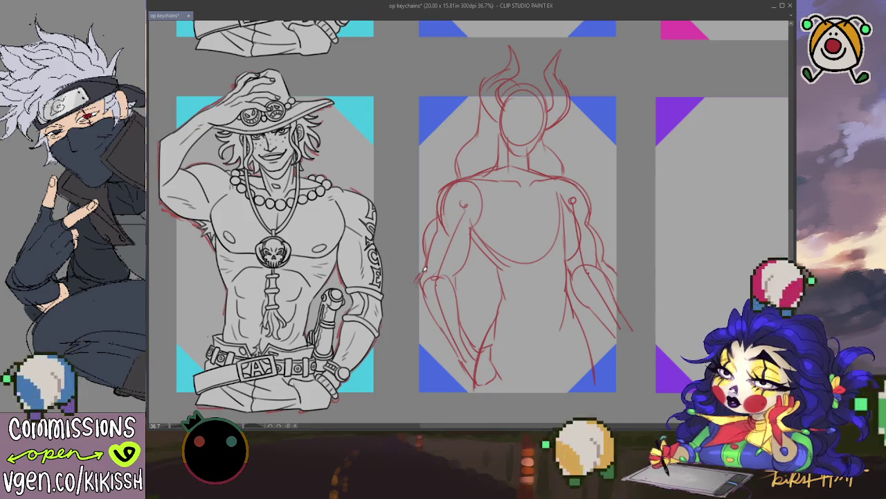
{"action": "left_click_drag", "start_coordinate": [418, 284], "coordinate": [401, 323]}
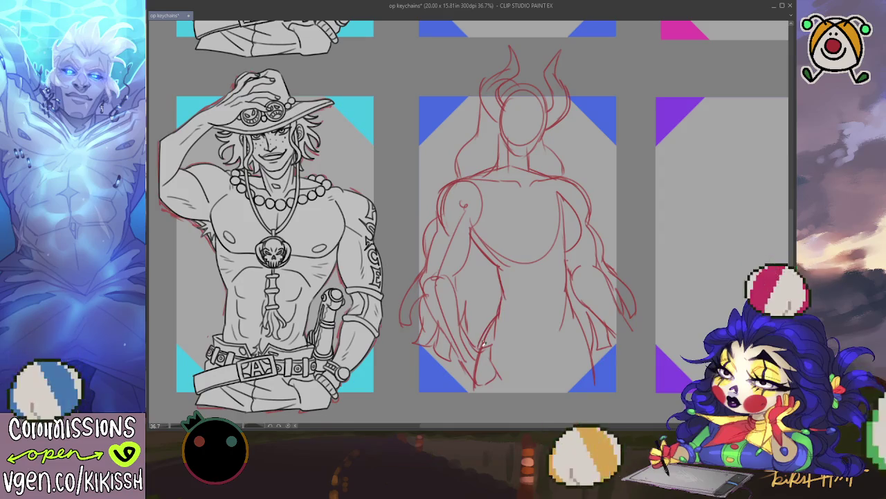
{"action": "left_click_drag", "start_coordinate": [485, 341], "coordinate": [479, 399]}
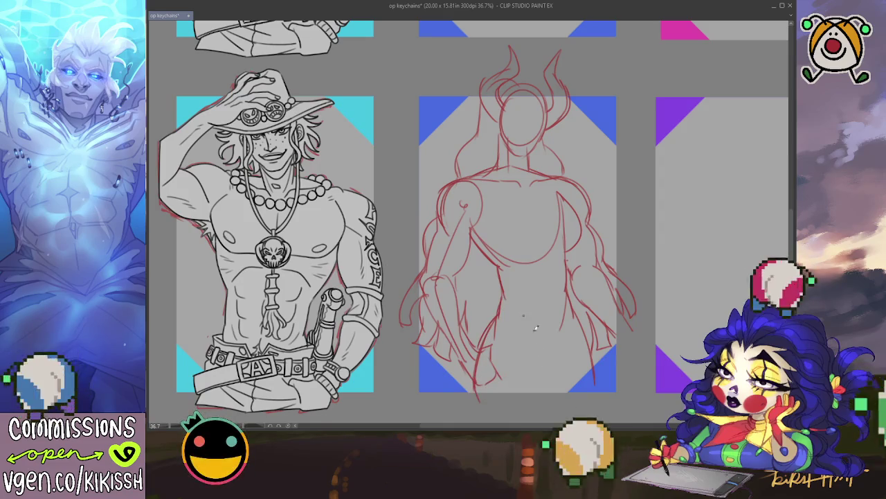
{"action": "left_click_drag", "start_coordinate": [525, 313], "coordinate": [539, 399]}
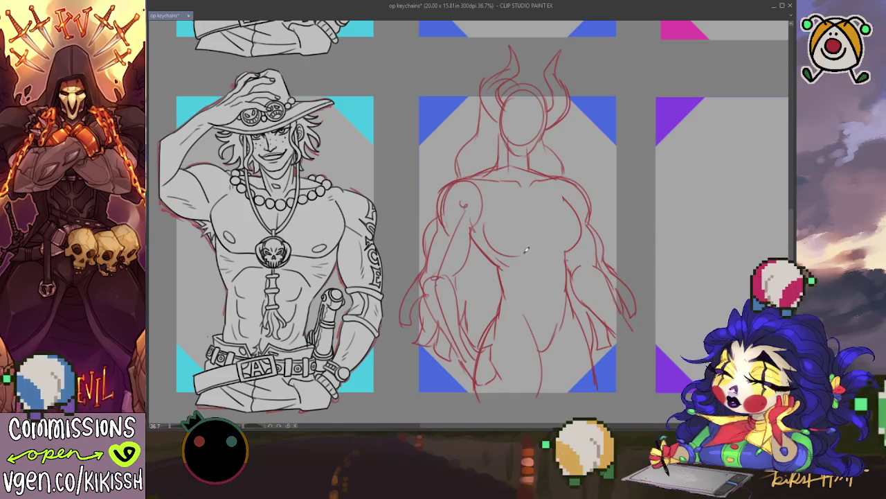
{"action": "left_click_drag", "start_coordinate": [527, 249], "coordinate": [547, 248]}
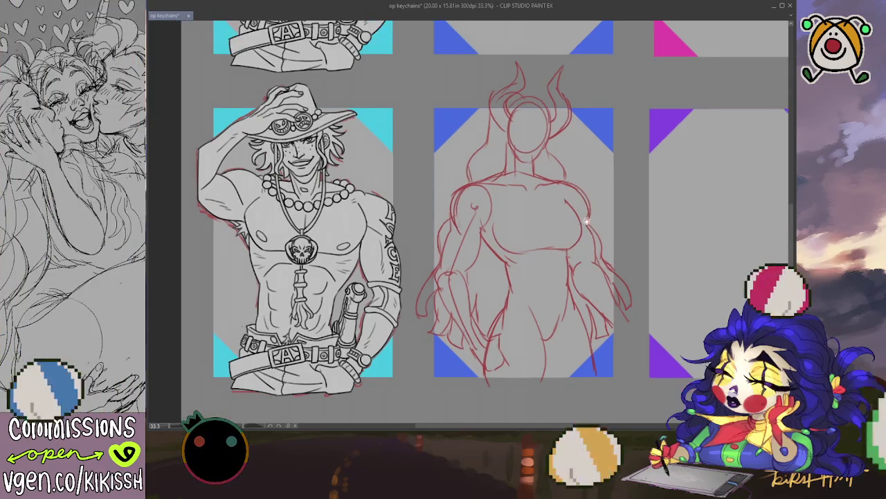
{"action": "scroll", "coordinate": [585, 223], "scroll_direction": "down", "scroll_amount": 2}
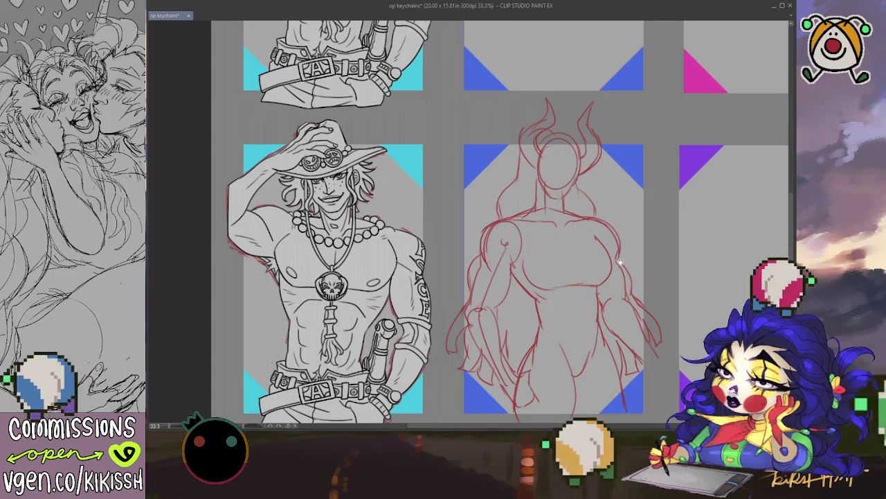
{"action": "left_click_drag", "start_coordinate": [620, 261], "coordinate": [604, 252]}
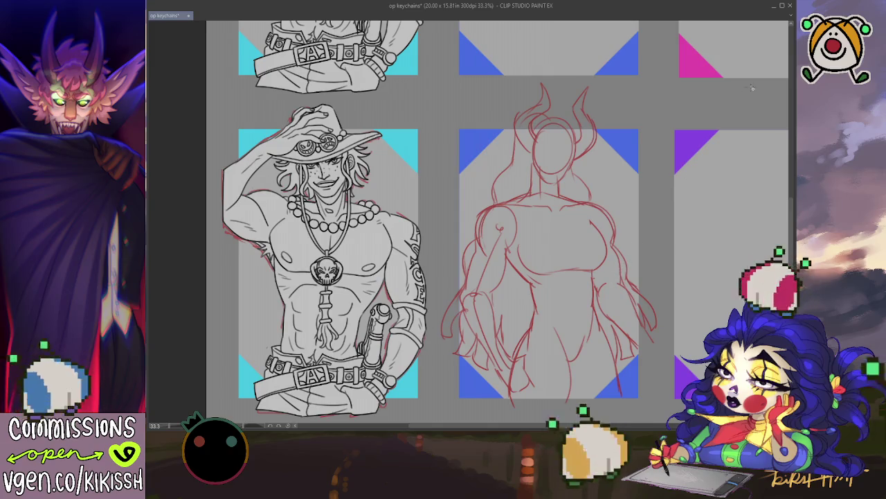
Select the whole red sketch, shift it slightly down and right, undo once, and deselect.
{"action": "left_click_drag", "start_coordinate": [658, 68], "coordinate": [434, 419]}
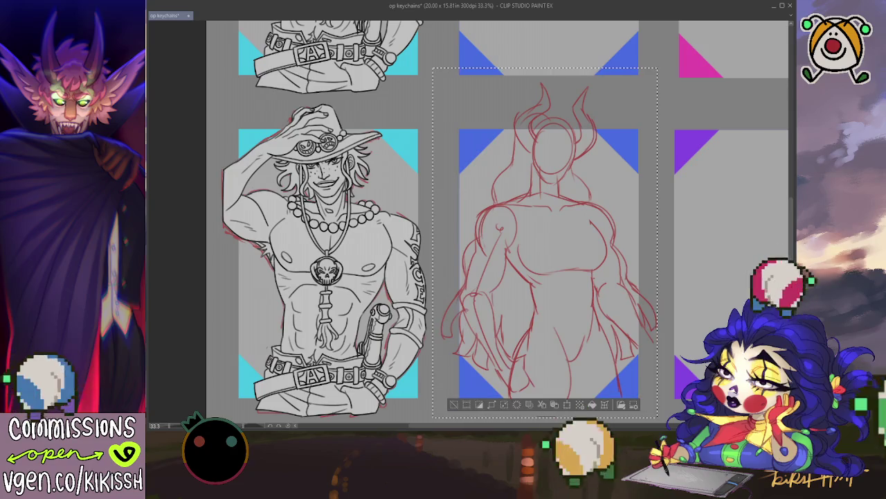
{"action": "left_click_drag", "start_coordinate": [633, 258], "coordinate": [637, 261]}
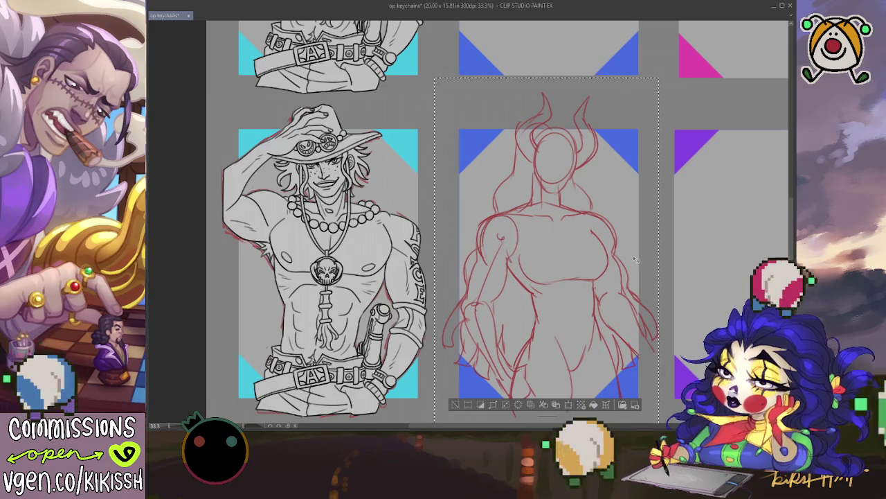
{"action": "key", "text": "ctrl+z"}
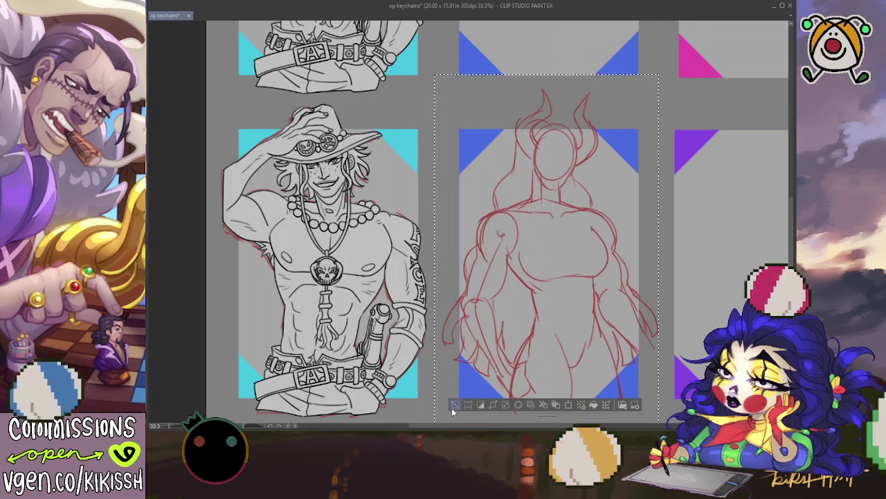
{"action": "key", "text": "ctrl+d"}
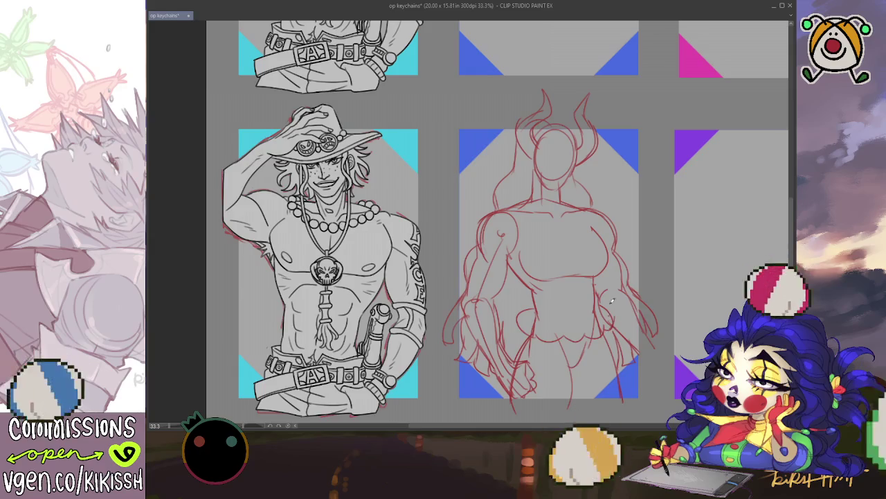
Sketch the scalloped waist frill, the shoulder outline and rough lower-torso strokes.
{"action": "left_click_drag", "start_coordinate": [597, 302], "coordinate": [540, 309]}
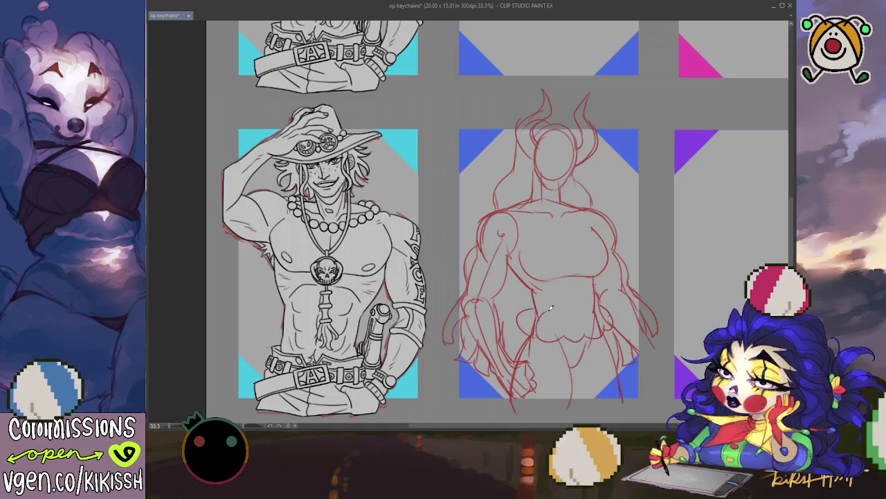
{"action": "left_click_drag", "start_coordinate": [583, 311], "coordinate": [601, 332]}
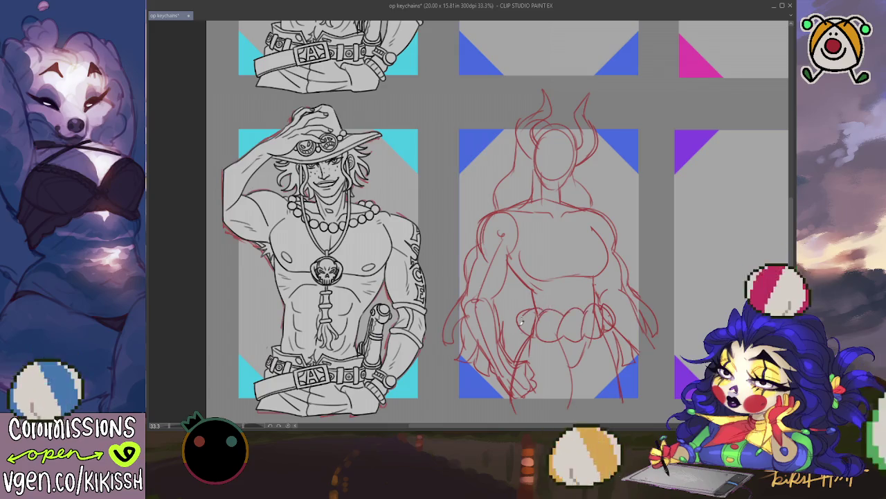
{"action": "left_click_drag", "start_coordinate": [537, 306], "coordinate": [515, 333]}
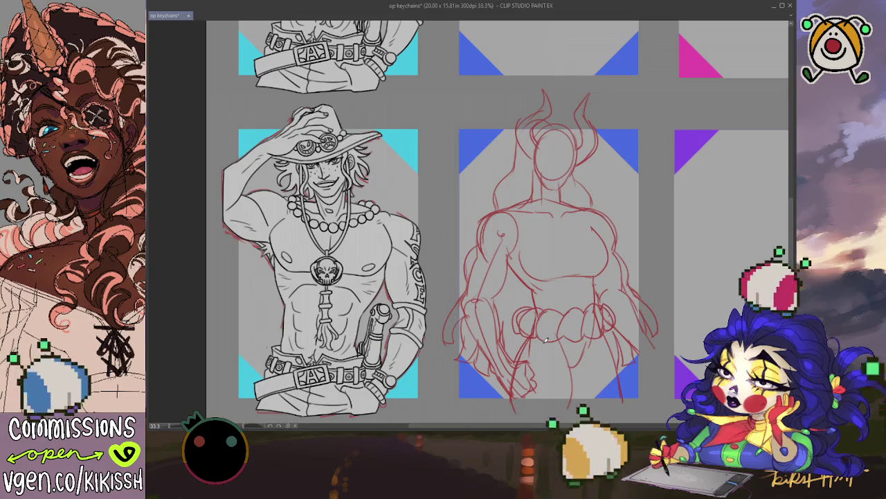
{"action": "left_click_drag", "start_coordinate": [512, 251], "coordinate": [527, 201]}
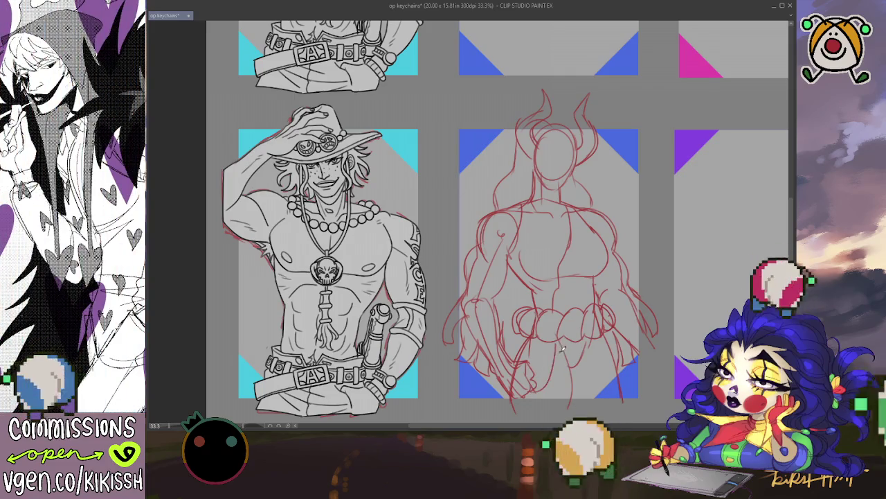
{"action": "mouse_move", "coordinate": [575, 337]}
{"action": "left_mouse_down"}
{"action": "mouse_move", "coordinate": [565, 371]}
{"action": "mouse_move", "coordinate": [576, 373]}
{"action": "mouse_move", "coordinate": [597, 335]}
{"action": "mouse_move", "coordinate": [608, 378]}
{"action": "left_mouse_up"}
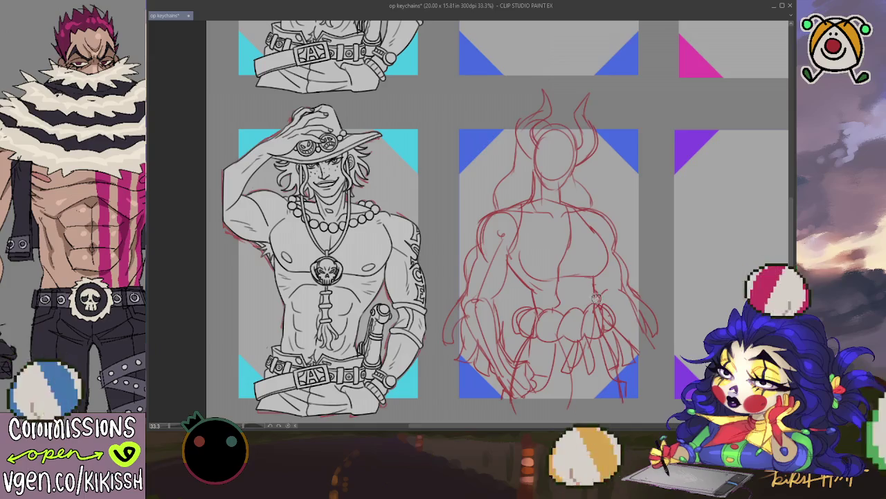
Zoom and reposition the canvas view around the red figure's chest.
{"action": "scroll", "coordinate": [634, 249], "scroll_direction": "right", "scroll_amount": 1}
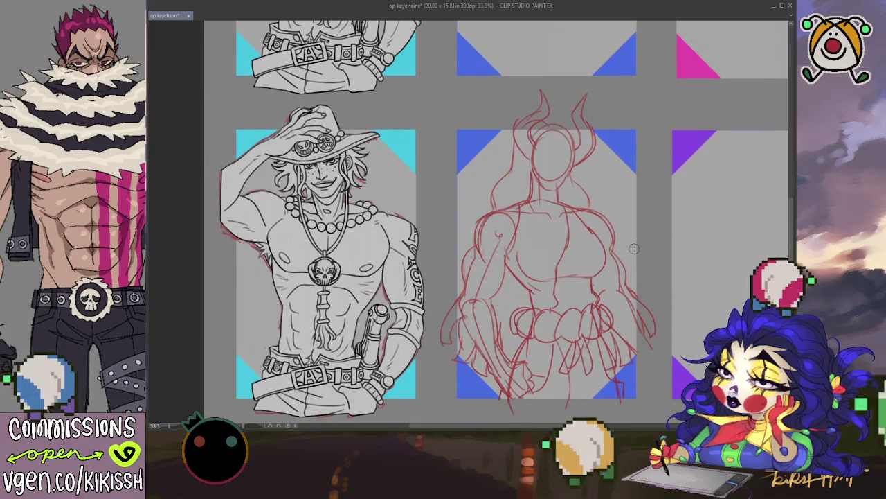
{"action": "scroll", "coordinate": [630, 229], "scroll_direction": "up", "scroll_amount": 1}
{"action": "scroll", "coordinate": [623, 228], "scroll_direction": "up", "scroll_amount": 1}
{"action": "scroll", "coordinate": [625, 264], "scroll_direction": "up", "scroll_amount": 1}
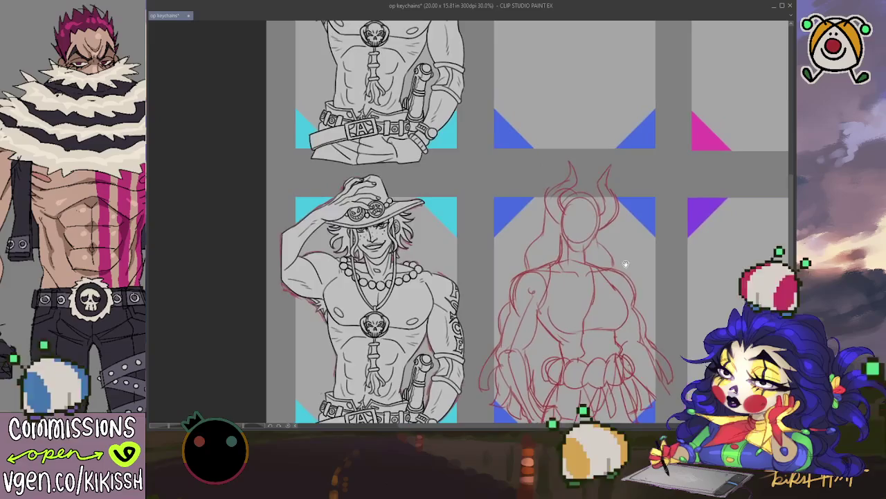
{"action": "scroll", "coordinate": [623, 270], "scroll_direction": "up", "scroll_amount": 2}
{"action": "scroll", "coordinate": [613, 297], "scroll_direction": "up", "scroll_amount": 3}
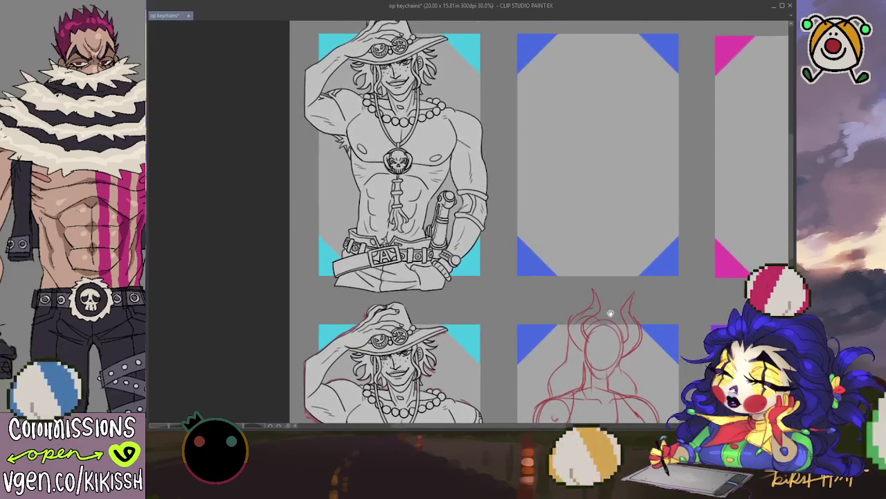
{"action": "scroll", "coordinate": [605, 283], "scroll_direction": "down", "scroll_amount": 2}
{"action": "scroll", "coordinate": [589, 222], "scroll_direction": "down", "scroll_amount": 3}
{"action": "scroll", "coordinate": [596, 194], "scroll_direction": "down", "scroll_amount": 1}
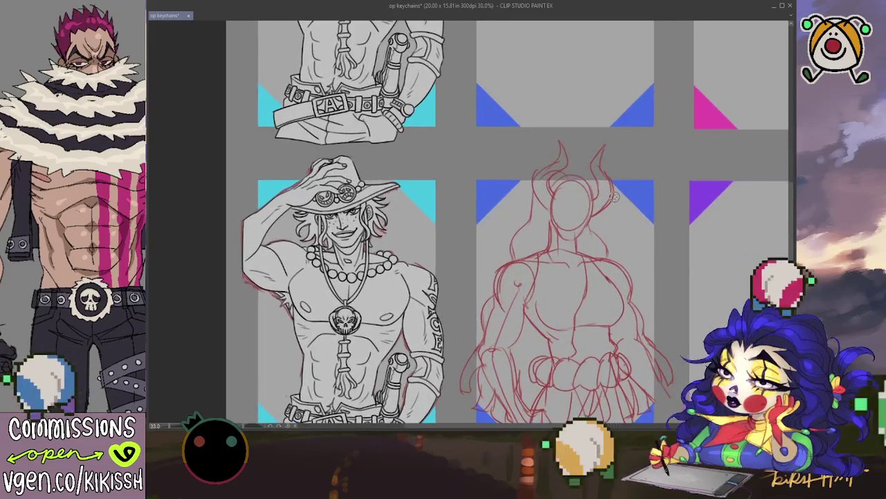
{"action": "scroll", "coordinate": [614, 196], "scroll_direction": "up", "scroll_amount": 1}
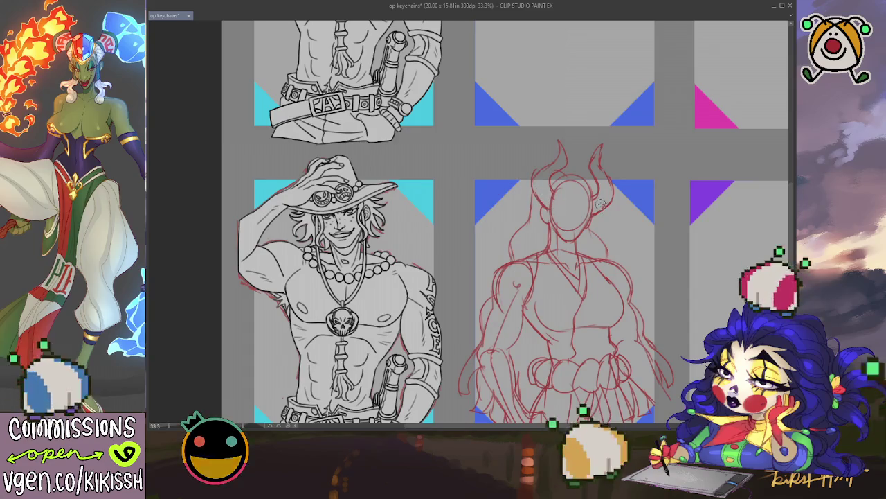
{"action": "scroll", "coordinate": [597, 208], "scroll_direction": "down", "scroll_amount": 2}
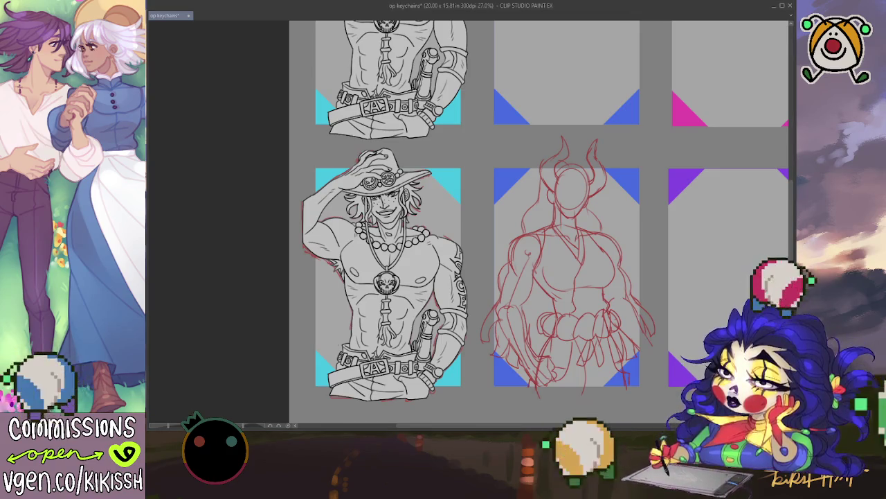
{"action": "scroll", "coordinate": [610, 326], "scroll_direction": "up", "scroll_amount": 1}
{"action": "scroll", "coordinate": [610, 327], "scroll_direction": "up", "scroll_amount": 1}
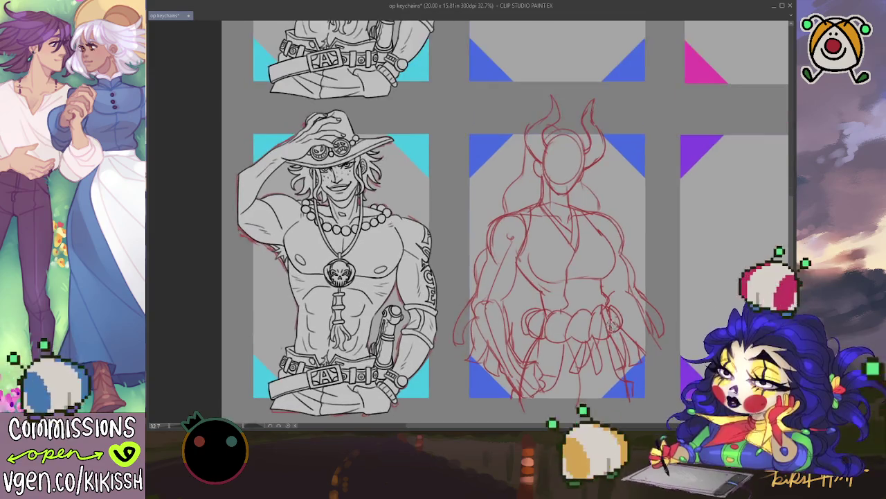
{"action": "left_click_drag", "start_coordinate": [621, 305], "coordinate": [624, 300]}
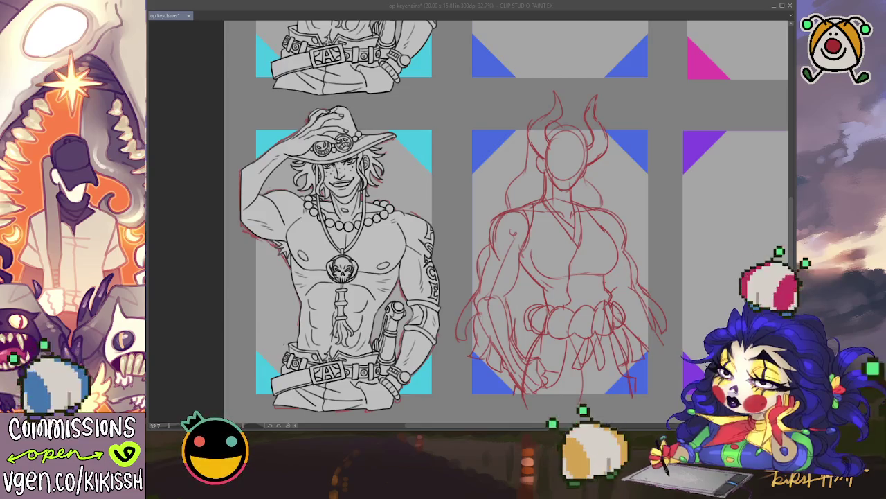
{"action": "left_click", "coordinate": [606, 343]}
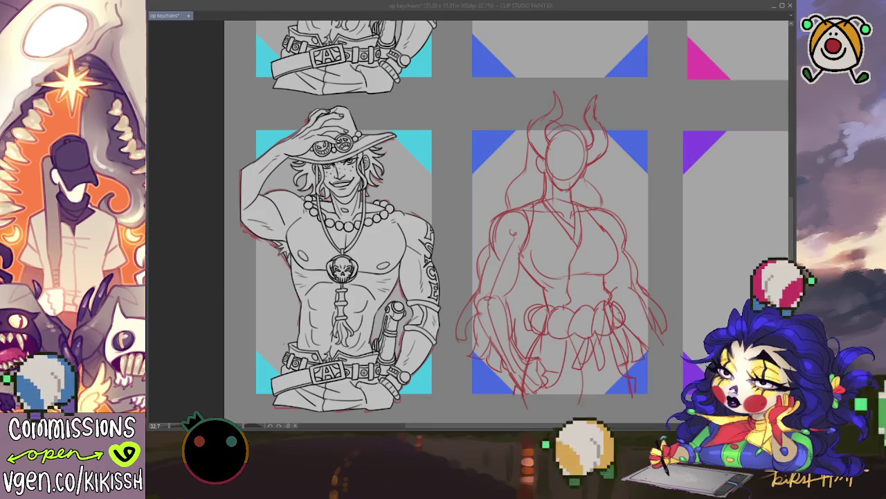
{"action": "left_click", "coordinate": [579, 357]}
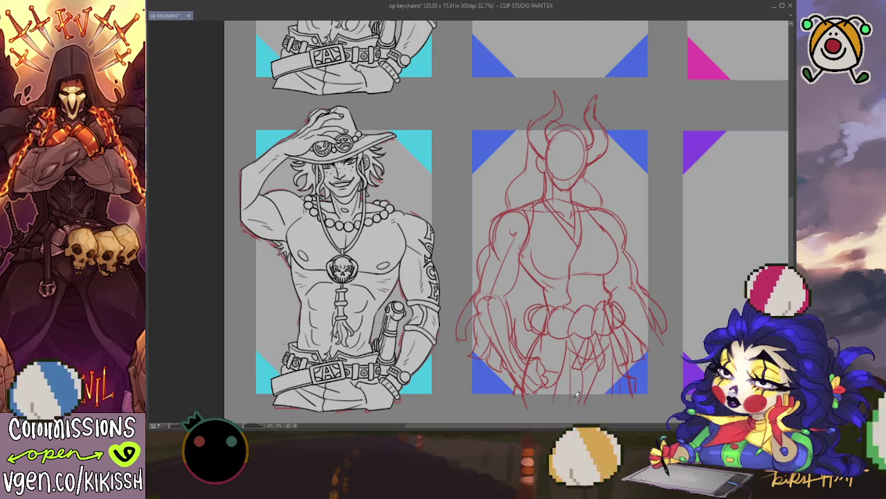
{"action": "scroll", "coordinate": [577, 394], "scroll_direction": "up", "scroll_amount": 1}
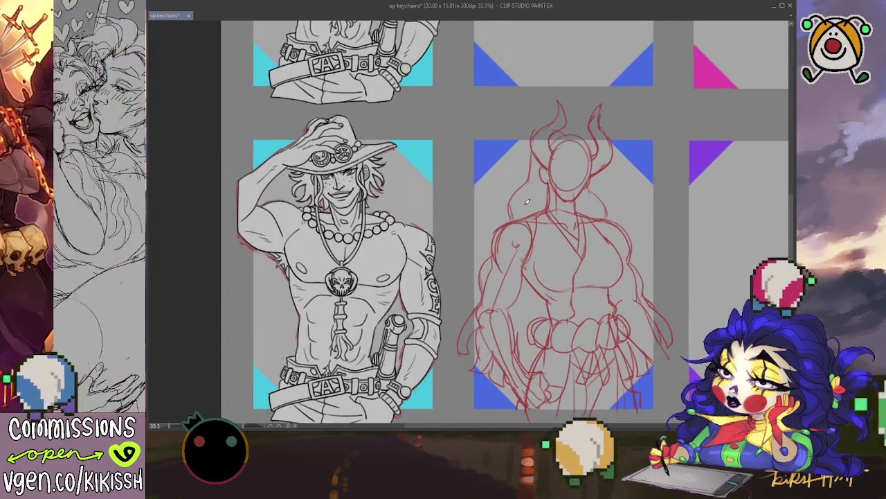
Pencil wavy hair strands across the head and down the chest, undoing a stray neck line.
{"action": "scroll", "coordinate": [530, 200], "scroll_direction": "up", "scroll_amount": 2}
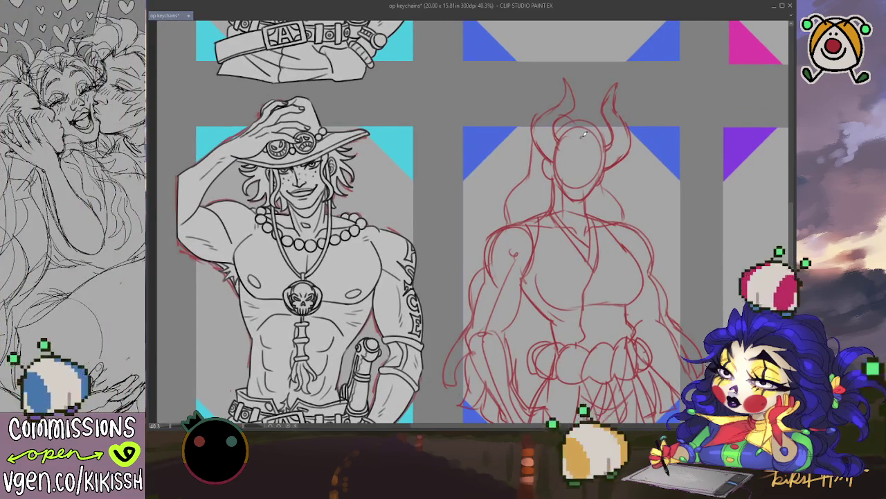
{"action": "mouse_move", "coordinate": [586, 147]}
{"action": "left_mouse_down"}
{"action": "mouse_move", "coordinate": [574, 160]}
{"action": "mouse_move", "coordinate": [589, 144]}
{"action": "mouse_move", "coordinate": [590, 164]}
{"action": "mouse_move", "coordinate": [564, 165]}
{"action": "left_mouse_up"}
{"action": "mouse_move", "coordinate": [561, 179]}
{"action": "left_mouse_down"}
{"action": "mouse_move", "coordinate": [558, 210]}
{"action": "mouse_move", "coordinate": [575, 237]}
{"action": "left_mouse_up"}
{"action": "left_click_drag", "start_coordinate": [584, 232], "coordinate": [574, 260]}
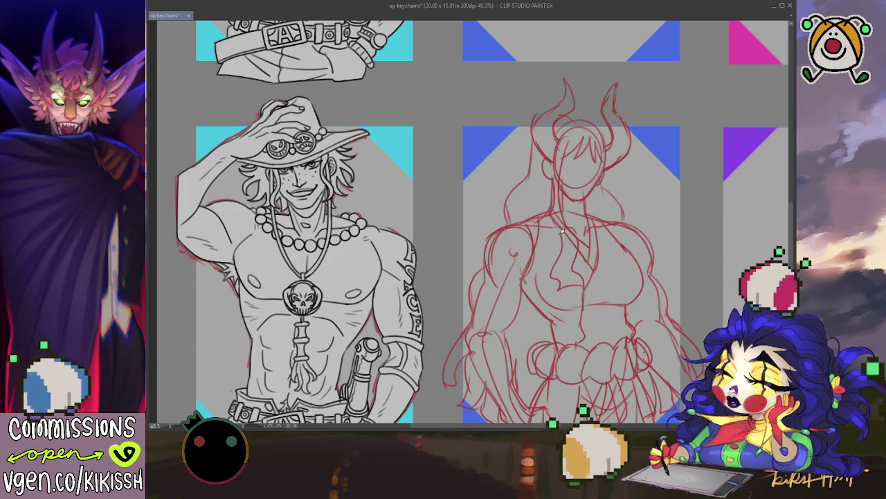
{"action": "left_click_drag", "start_coordinate": [552, 227], "coordinate": [557, 186]}
{"action": "key", "text": "ctrl+z"}
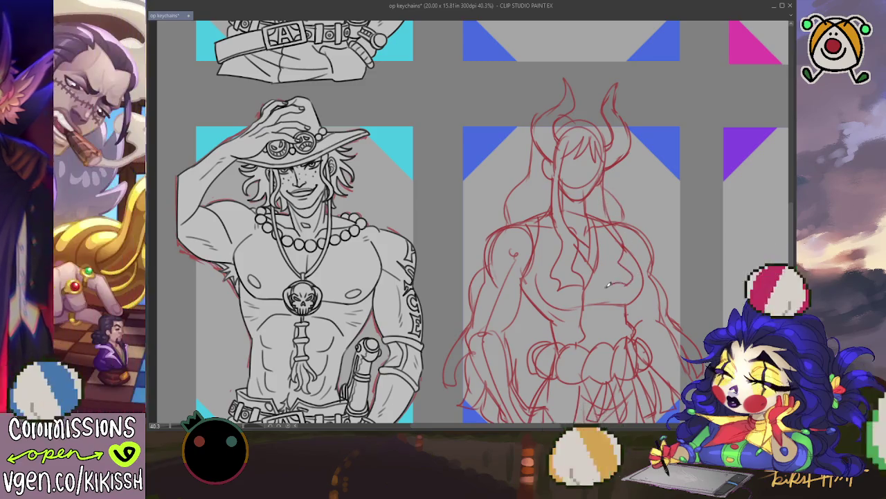
{"action": "left_click_drag", "start_coordinate": [600, 227], "coordinate": [594, 186]}
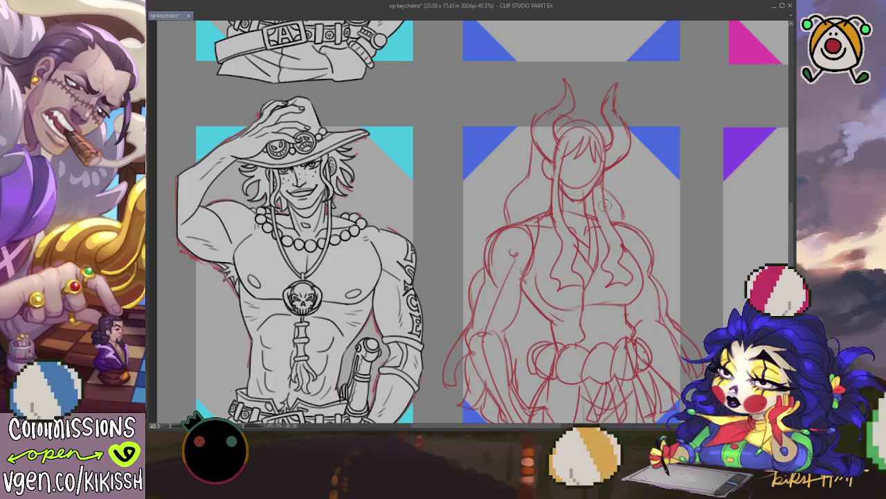
{"action": "scroll", "coordinate": [605, 205], "scroll_direction": "down", "scroll_amount": 1}
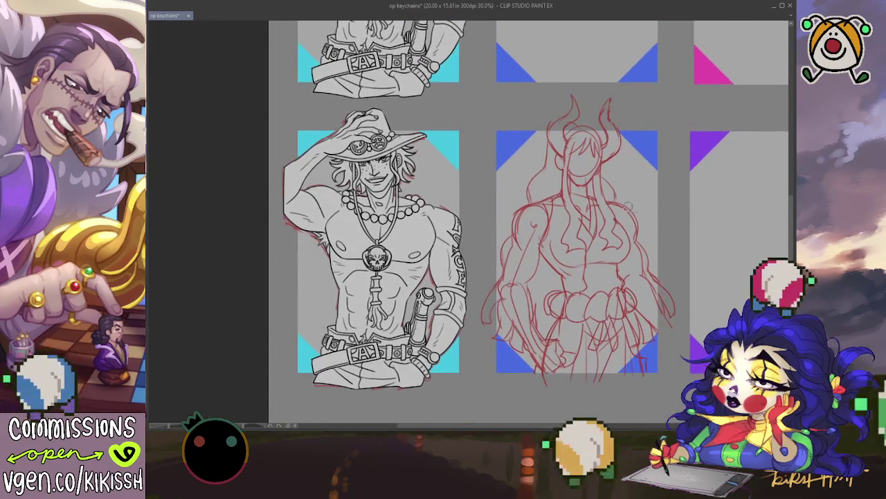